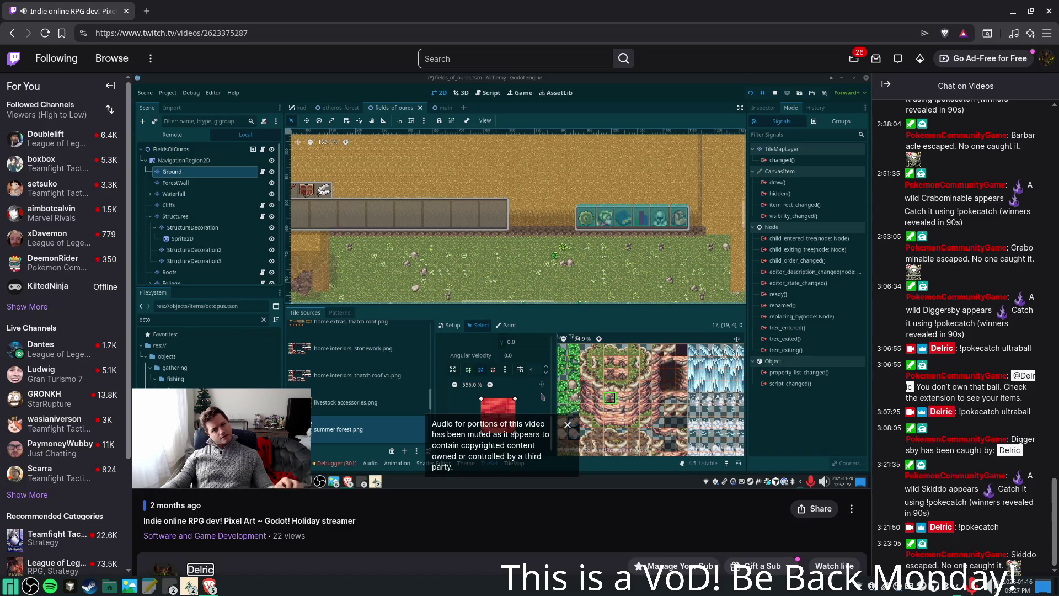
- Bring up the browser's Save Page dialog over the Godot VOD, then cancel it
key("ctrl+s")
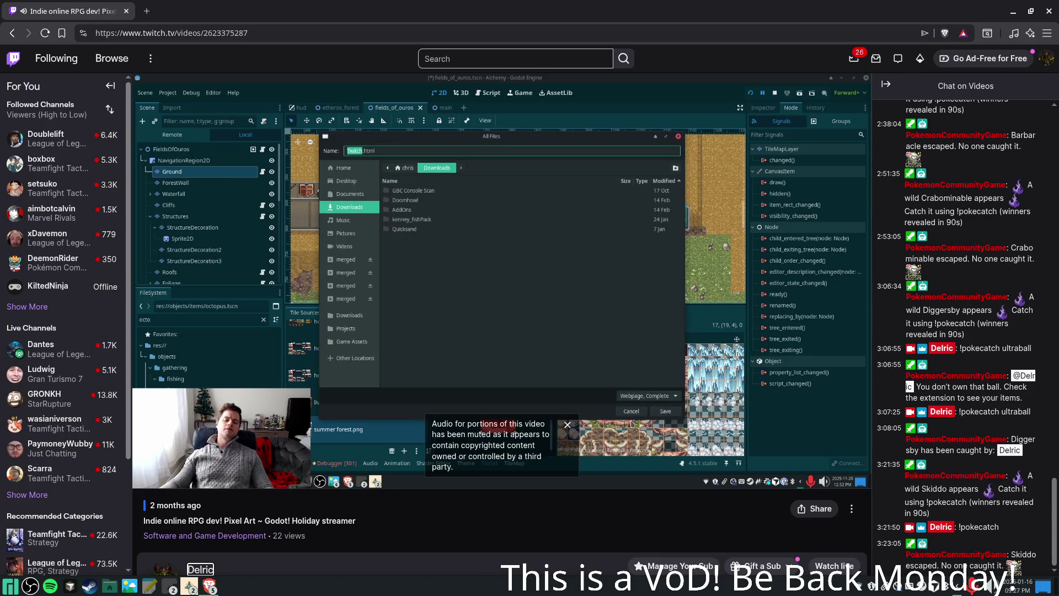
left_click(631, 411)
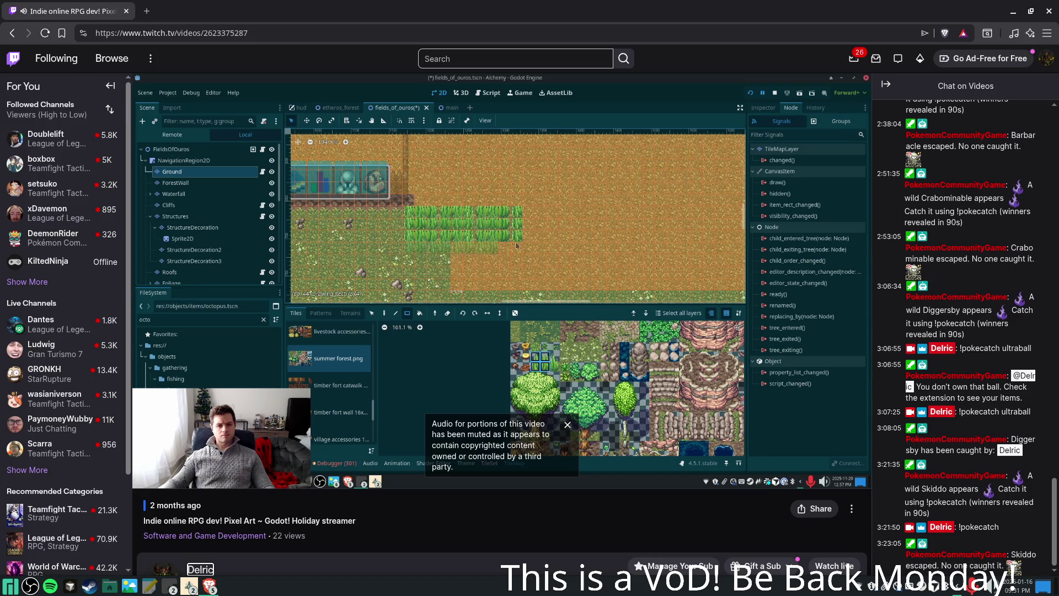
- Drag slightly on the video to resume watching the Godot crop-tile stream
left_click_drag(524, 242, 521, 240)
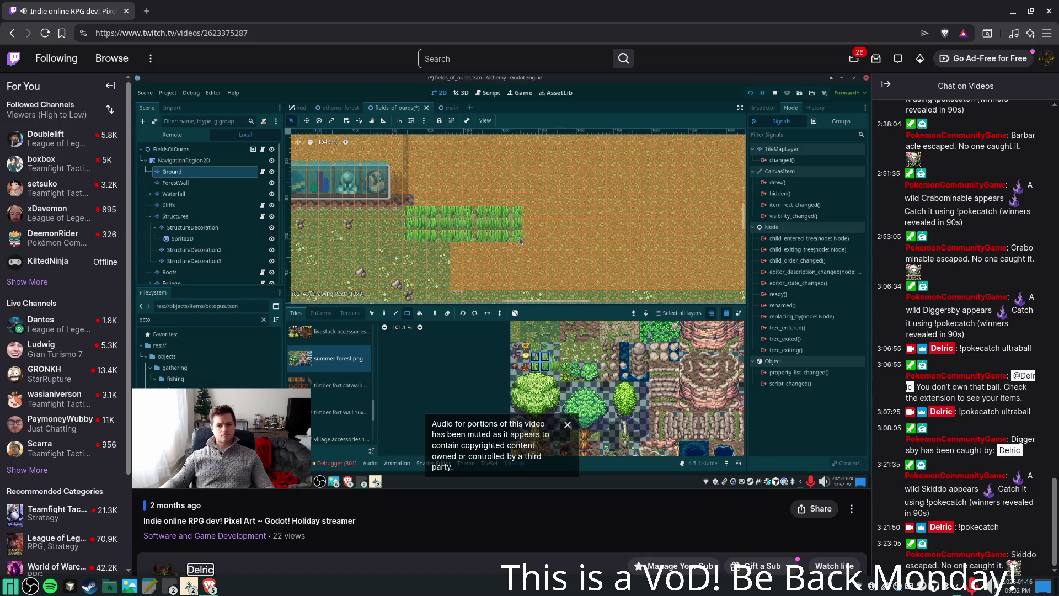